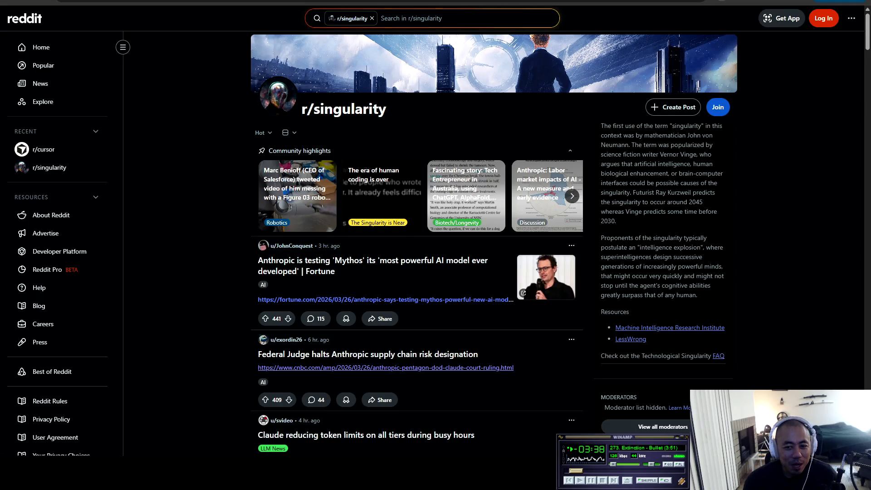
Bring the Winamp music player window into focus.
left_click(617, 437)
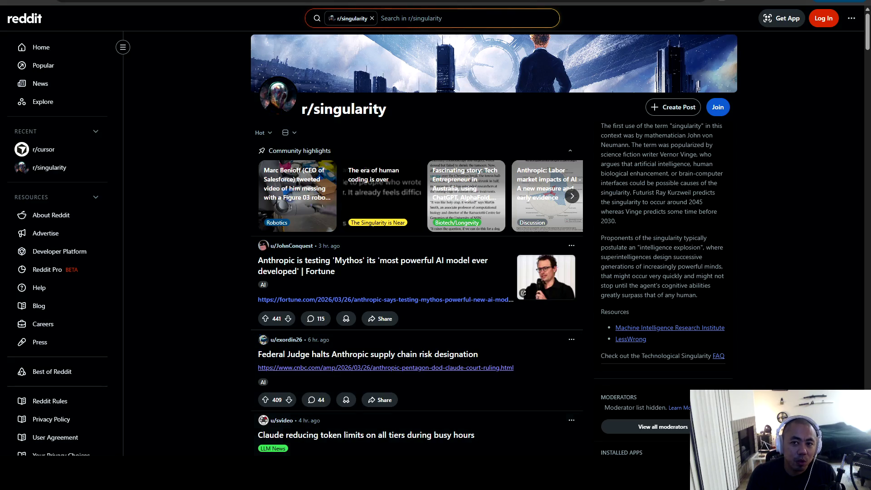
In a new tab, go to the Render dashboard and sign in with the Google account.
key("ctrl+t")
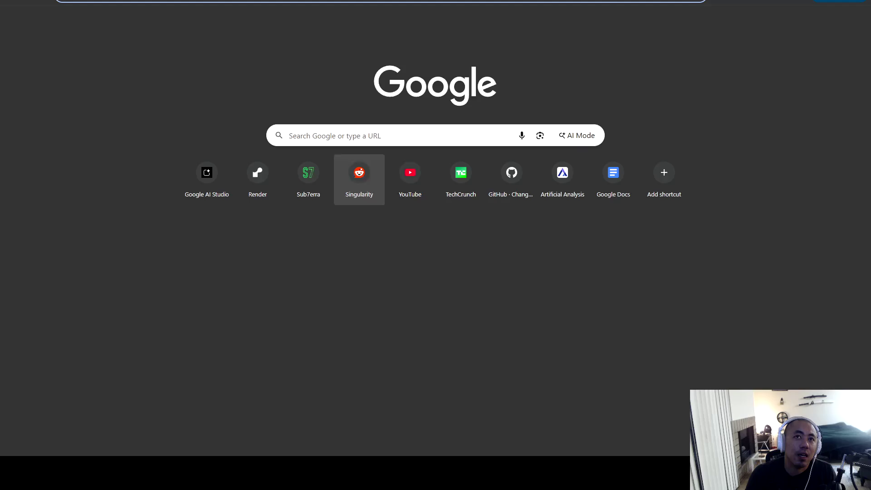
left_click(257, 177)
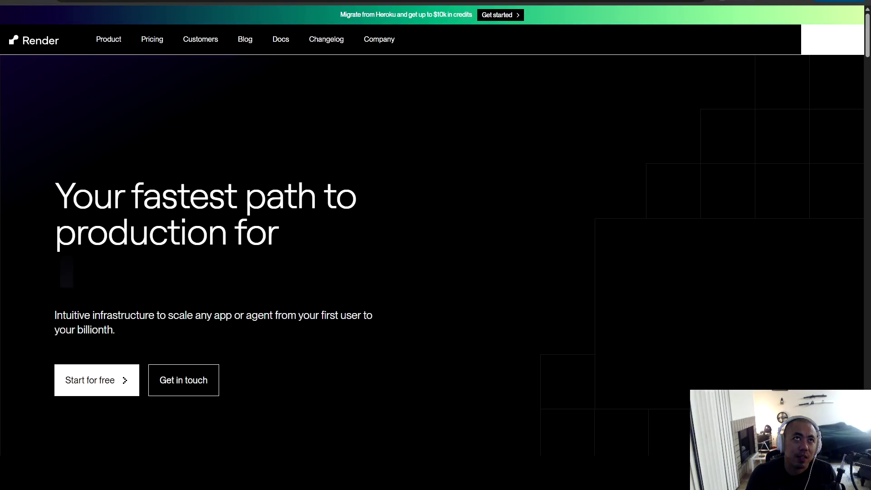
left_click(832, 39)
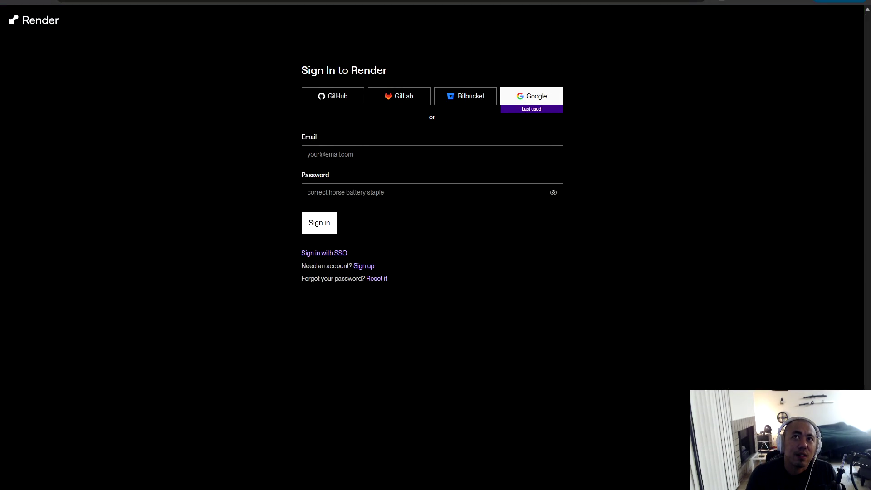
left_click(532, 96)
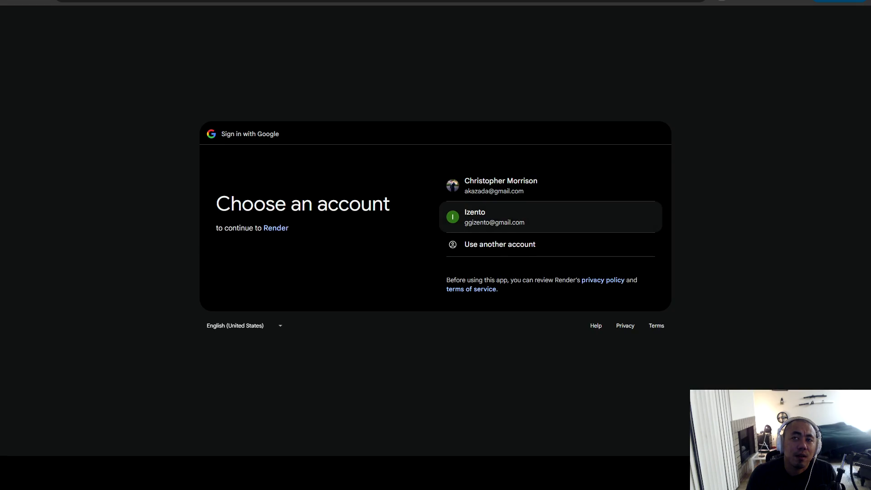
left_click(495, 216)
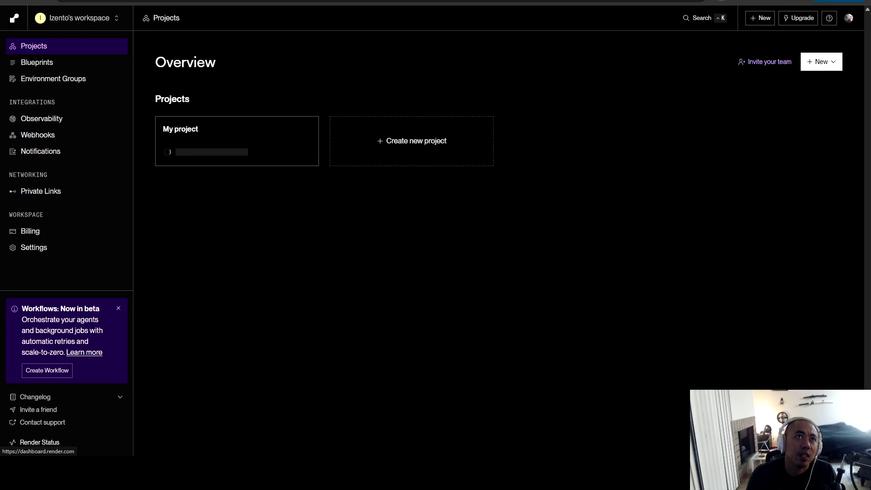
In My project, start a new Key Value instance and scroll to its instance types.
left_click(237, 141)
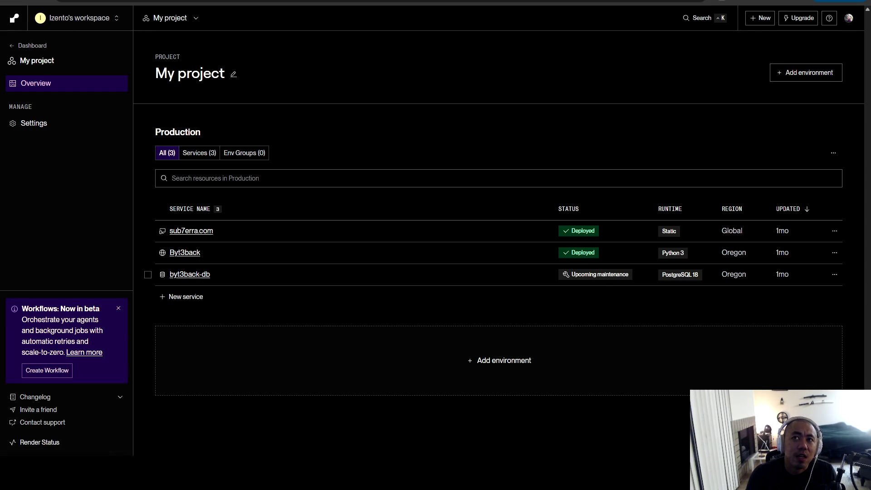
left_click(759, 17)
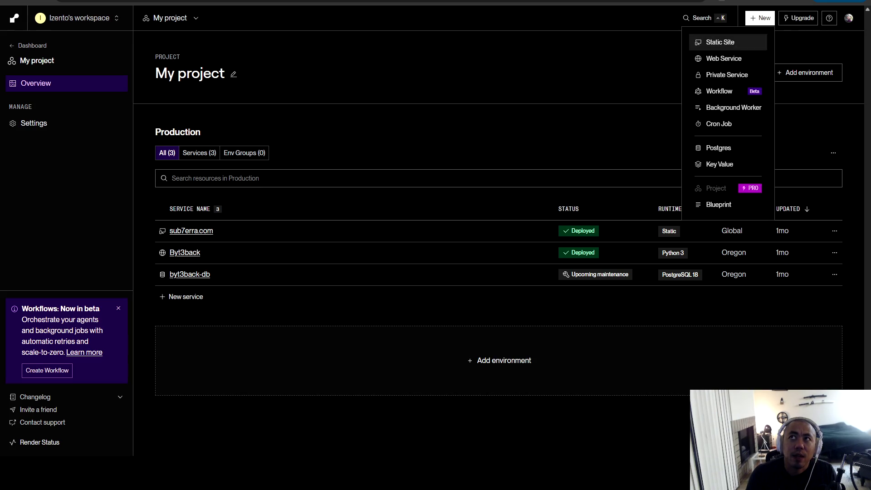
left_click(719, 164)
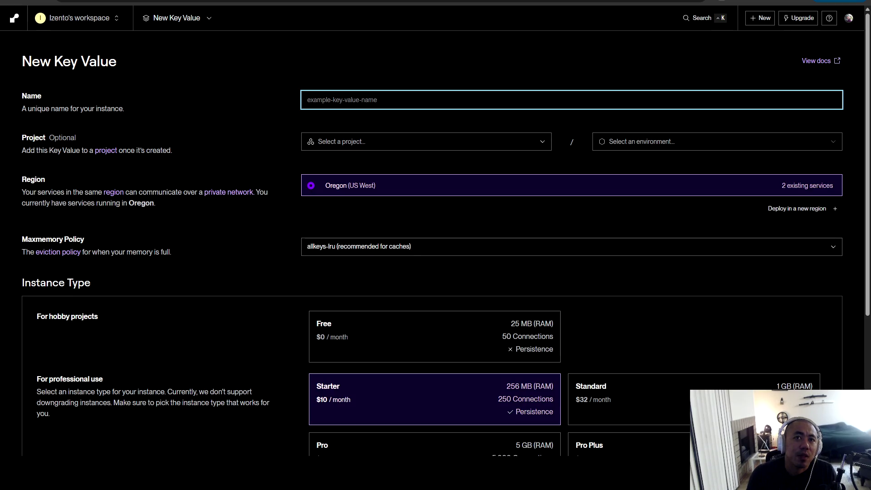
scroll(436, 245, "down", 4)
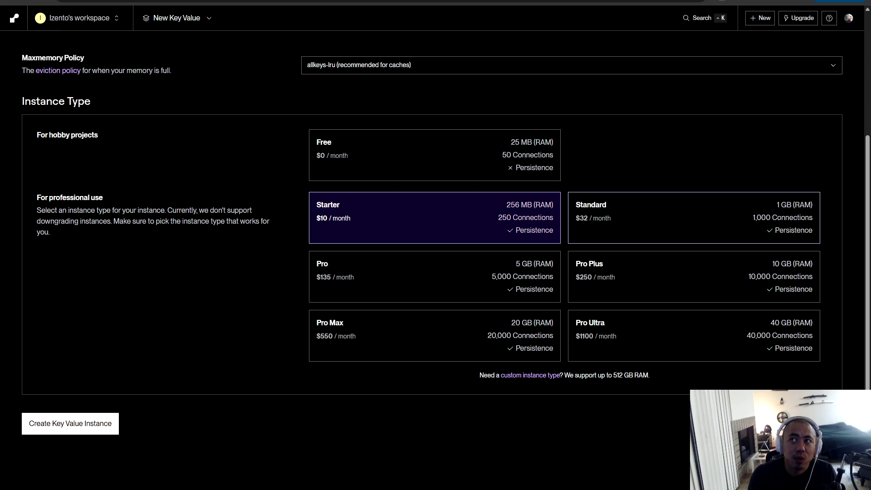
Put the cursor in the New Key Value form's Name field.
left_click(70, 423)
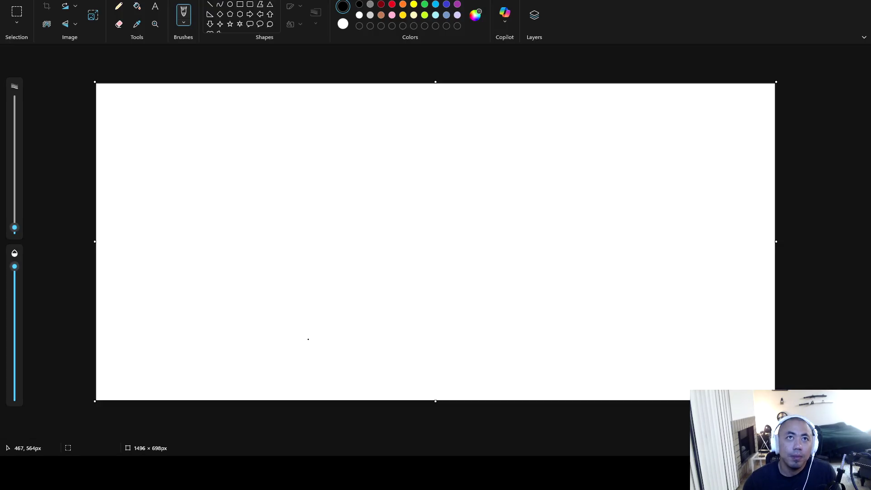
Paste the Erewhon Pulse dashboard screenshot into Paint and zoom out slightly.
key("ctrl+v")
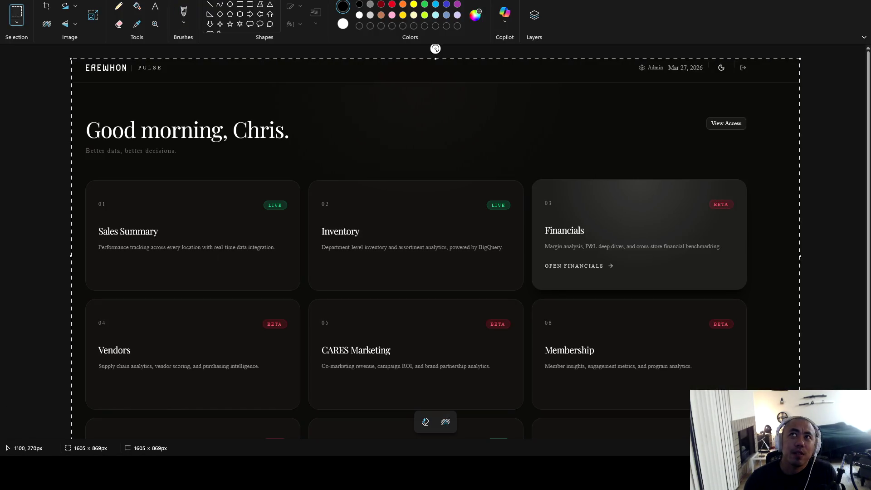
scroll(450, 196, "down", 1, "ctrl")
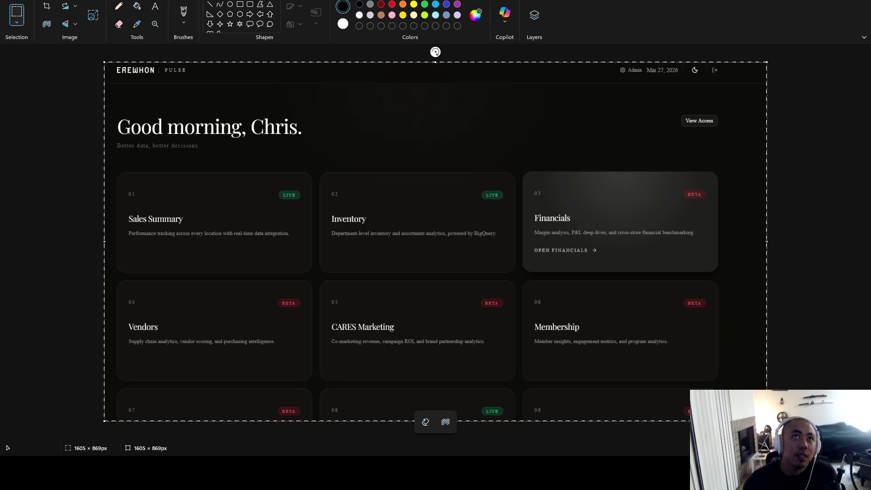
Start a new image without saving the dashboard screenshot, then leave full screen and close Paint.
key("alt+f")
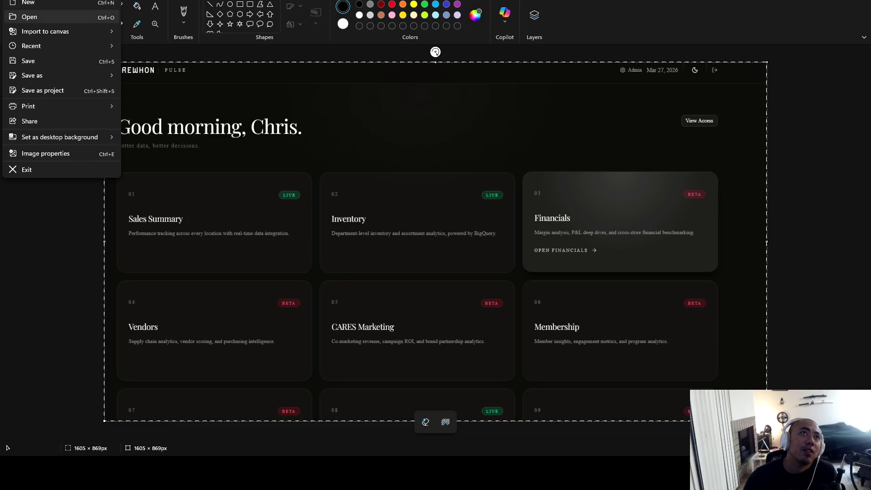
key("x")
key("Tab")
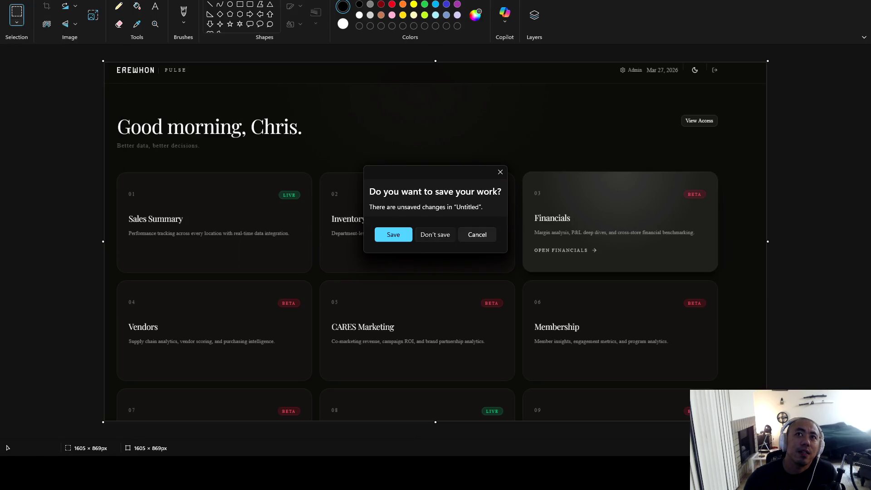
key("Return")
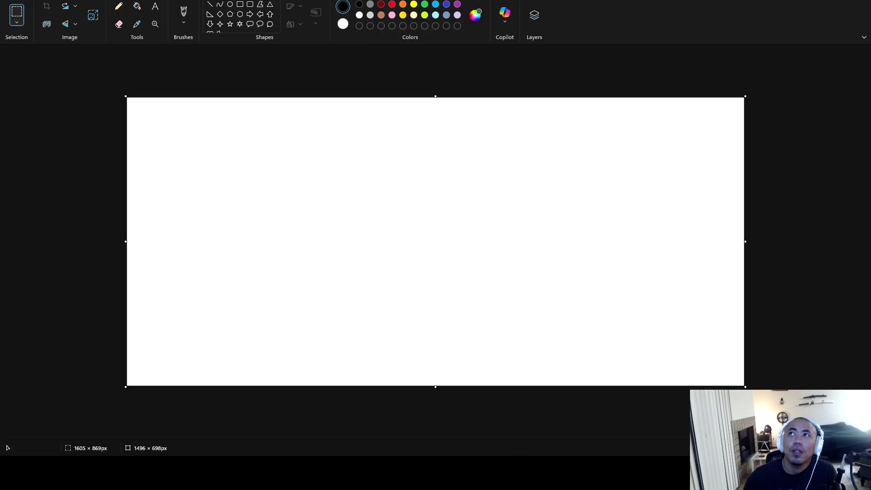
key("F11")
key("alt+F4")
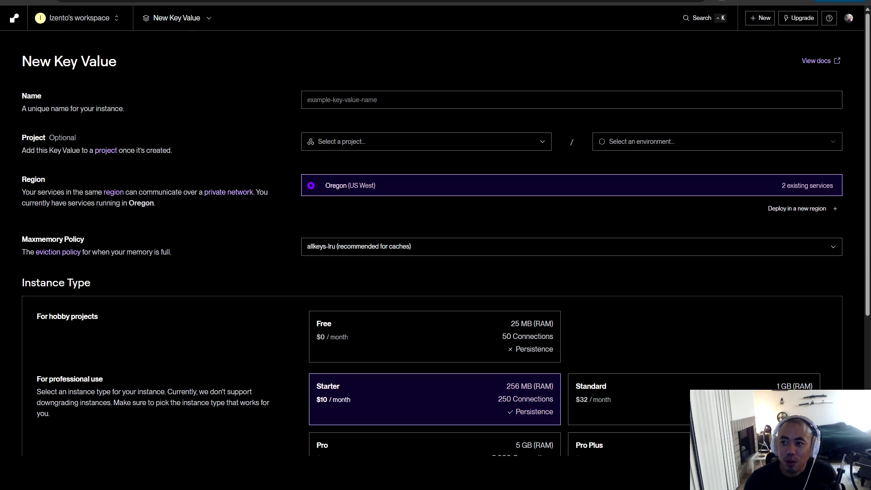
Switch back to Paint with the Inventory screenshot and maximize its window.
key("alt+Tab")
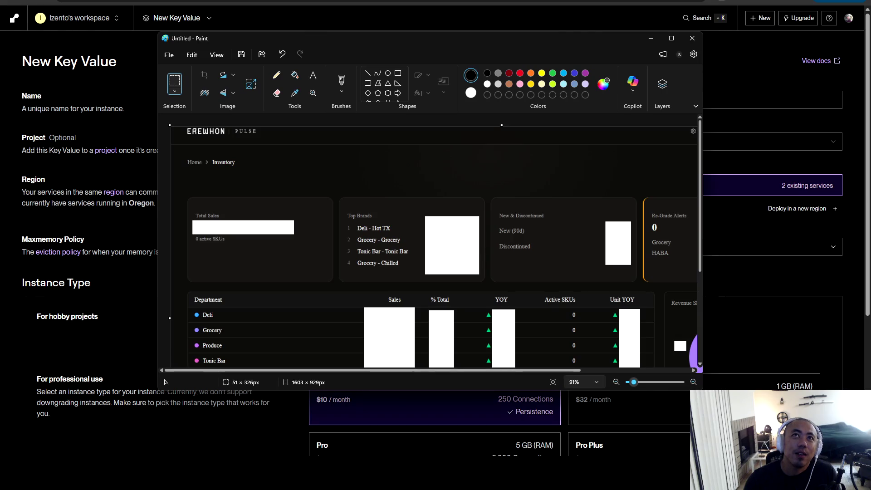
key("super+Up")
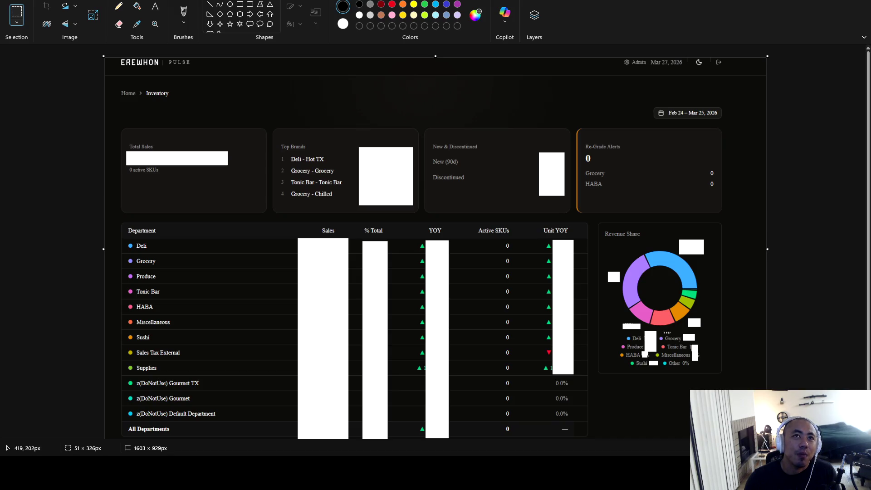
Try selections over Top Brands and the alert cards, cancel them, then close Paint without saving.
left_click_drag(276, 136, 353, 219)
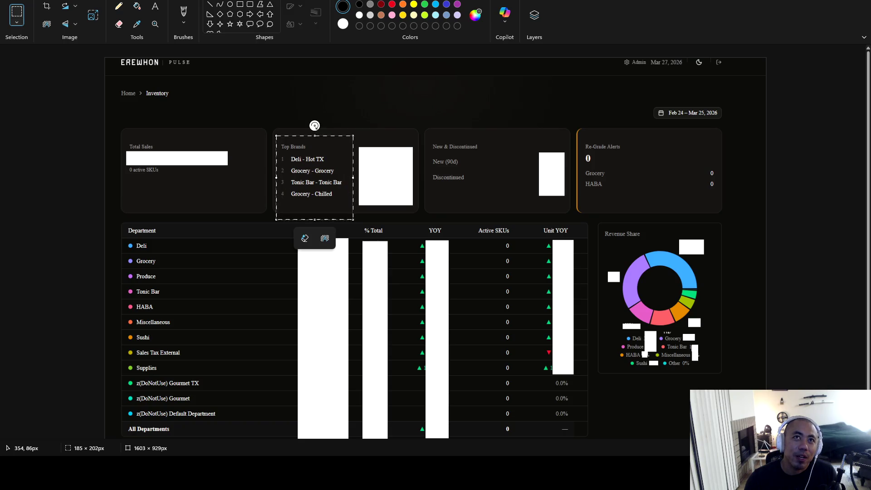
left_click(249, 92)
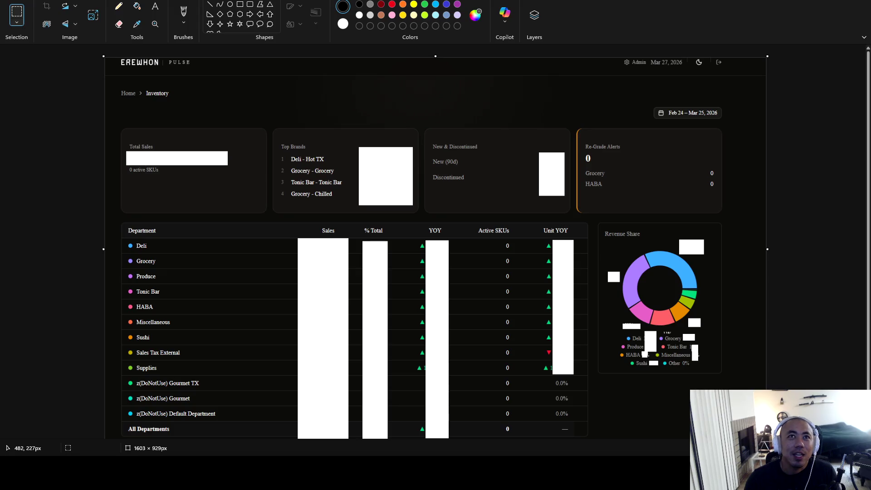
left_click_drag(285, 149, 354, 217)
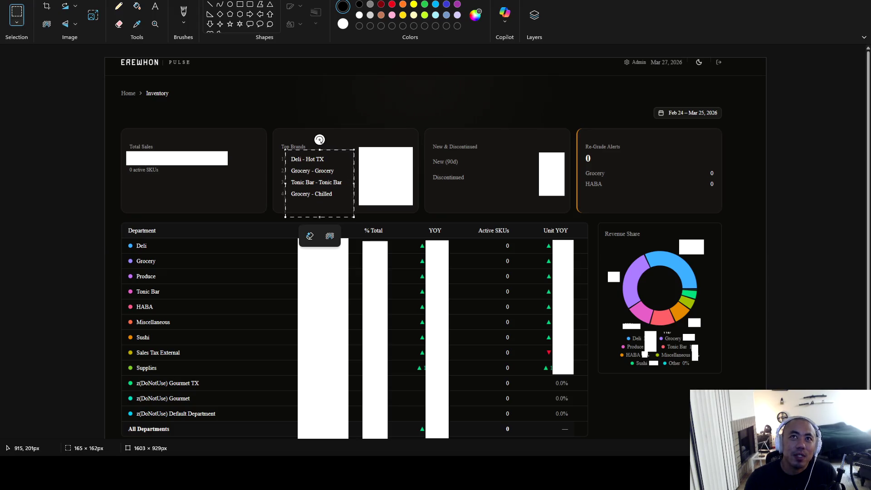
key("Escape")
left_click_drag(426, 133, 766, 273)
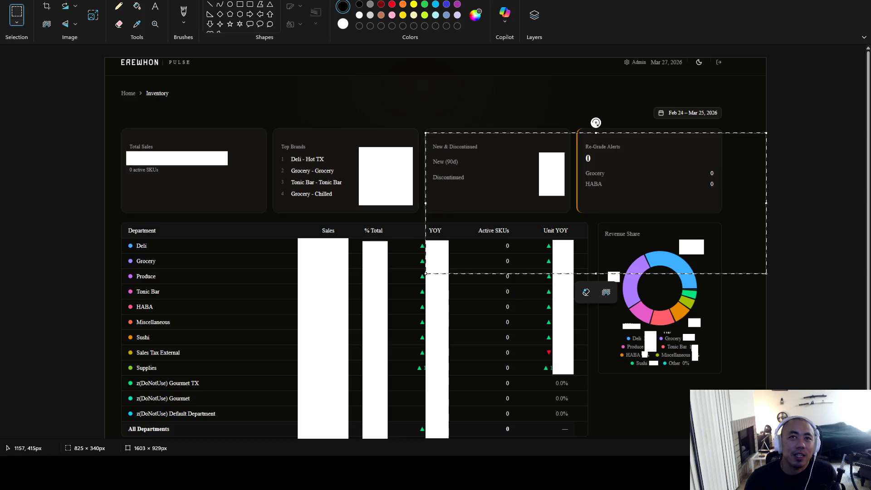
key("Escape")
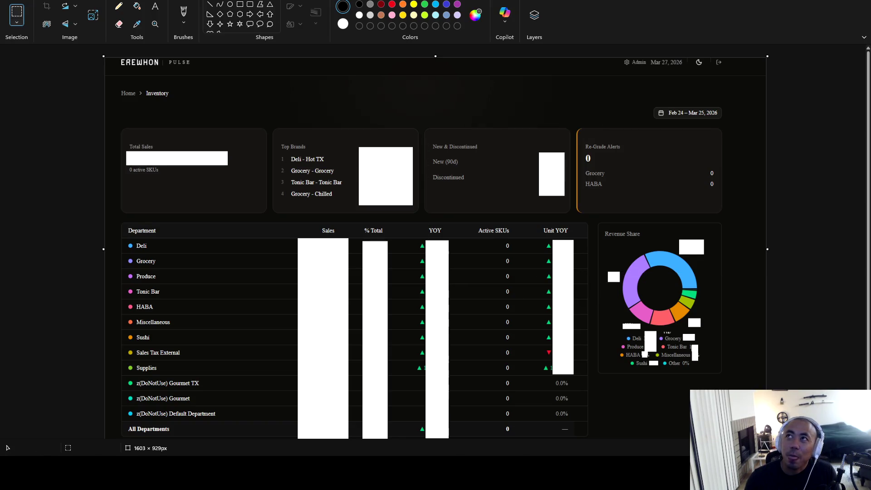
key("alt+F4")
key("n")
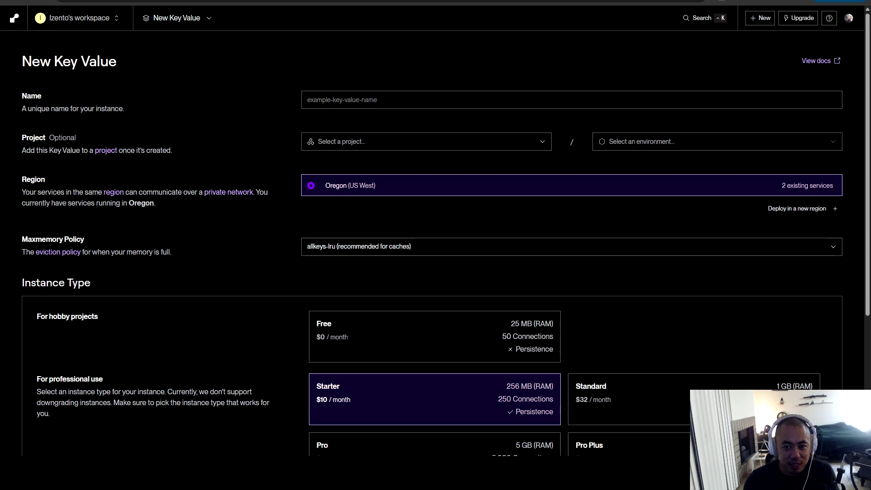
key("alt+Tab")
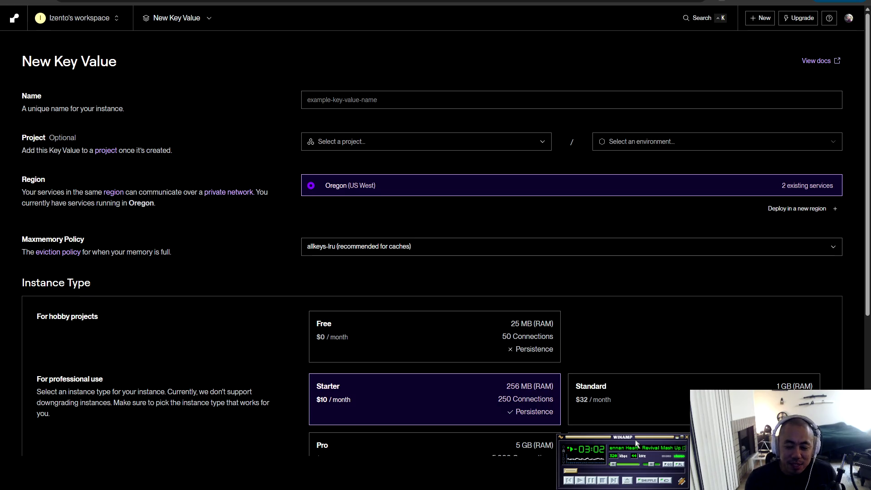
key("b")
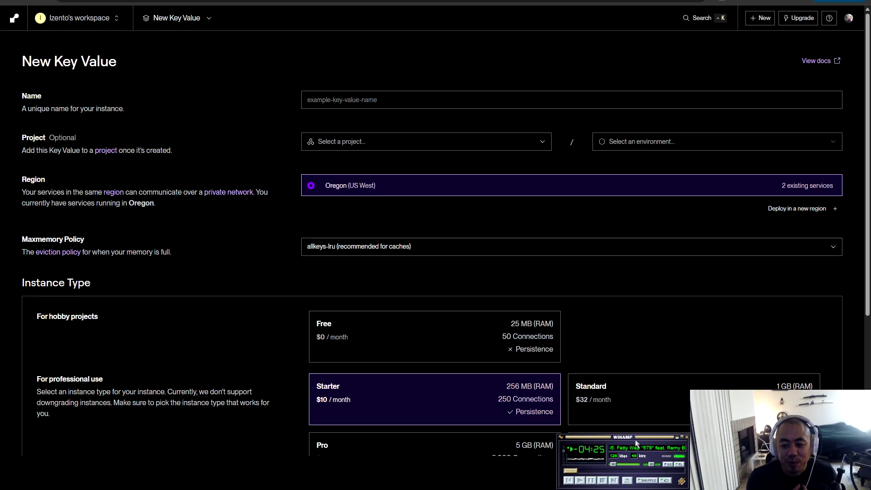